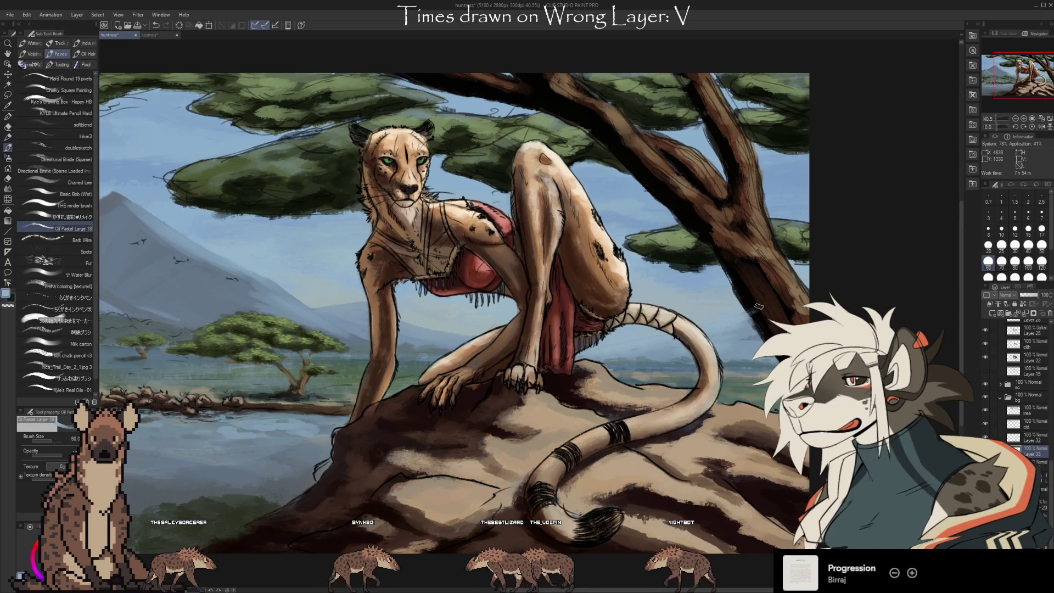
Pan the view across the painting, switching from the eraser back to the brush.
key(e)
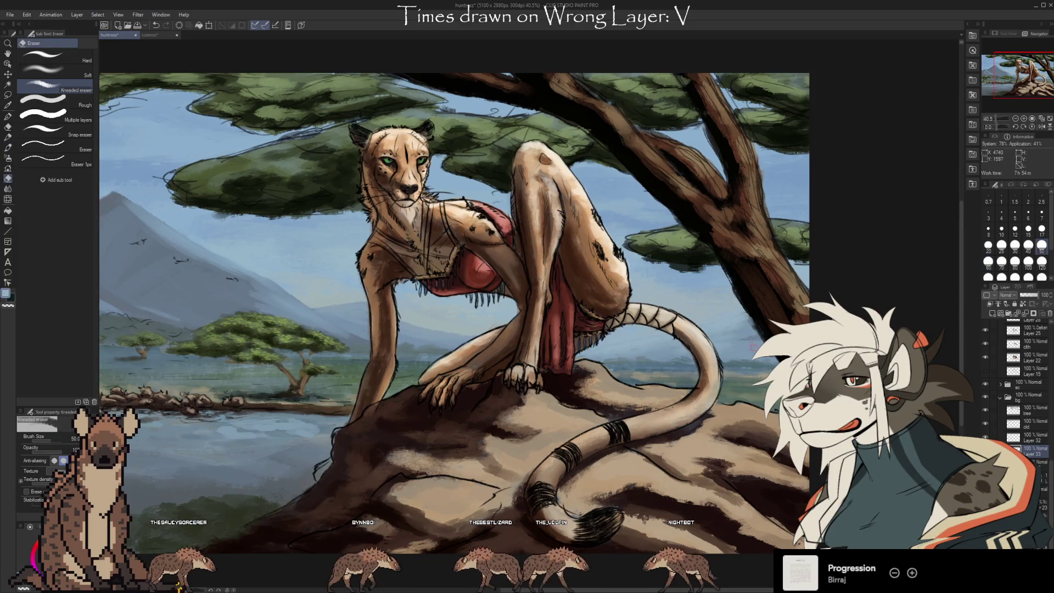
drag(628, 450, 705, 434)
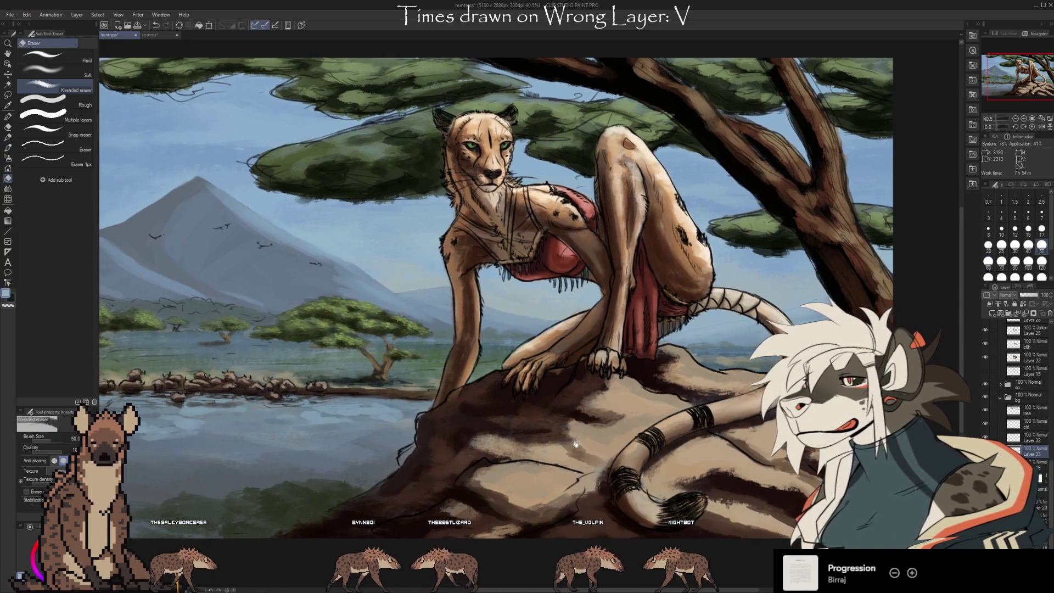
drag(507, 316, 529, 317)
key(b)
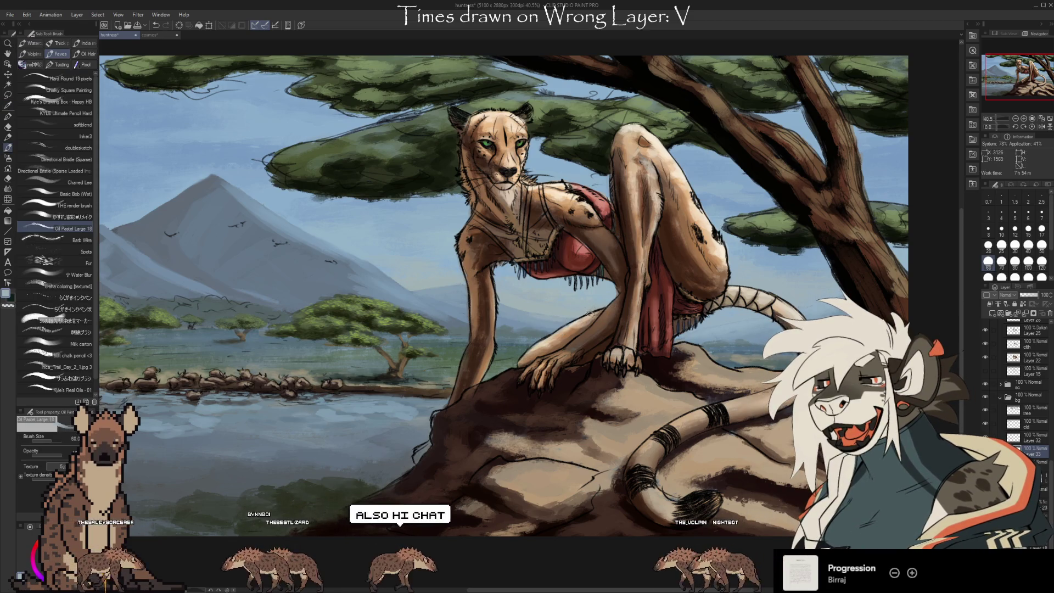
Sample several colours around the cheetah's body, then zoom out until the whole canvas fits.
alt+click(555, 314)
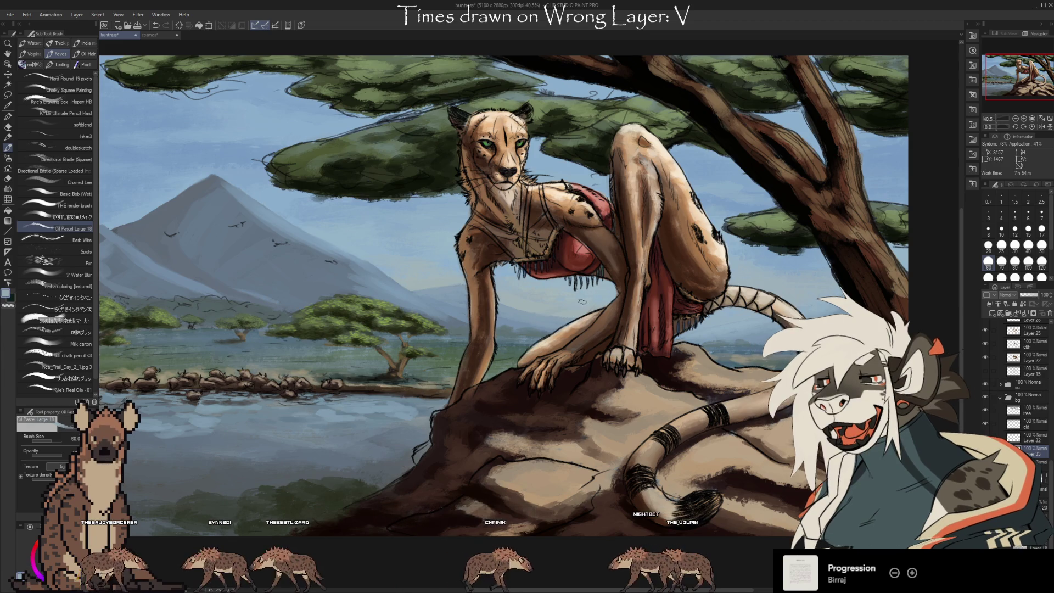
alt+click(575, 303)
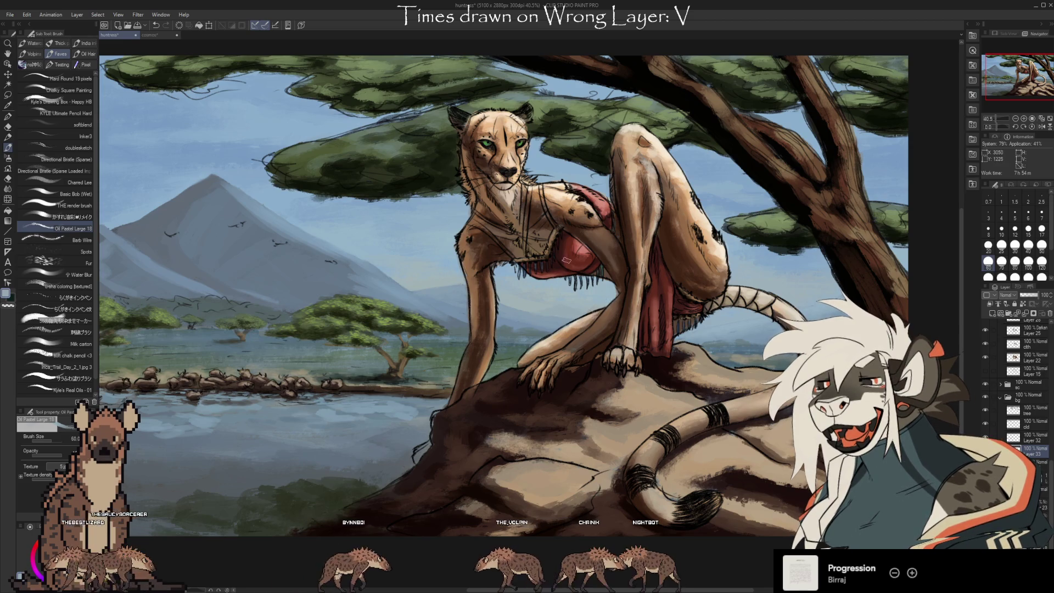
key(i)
key(b)
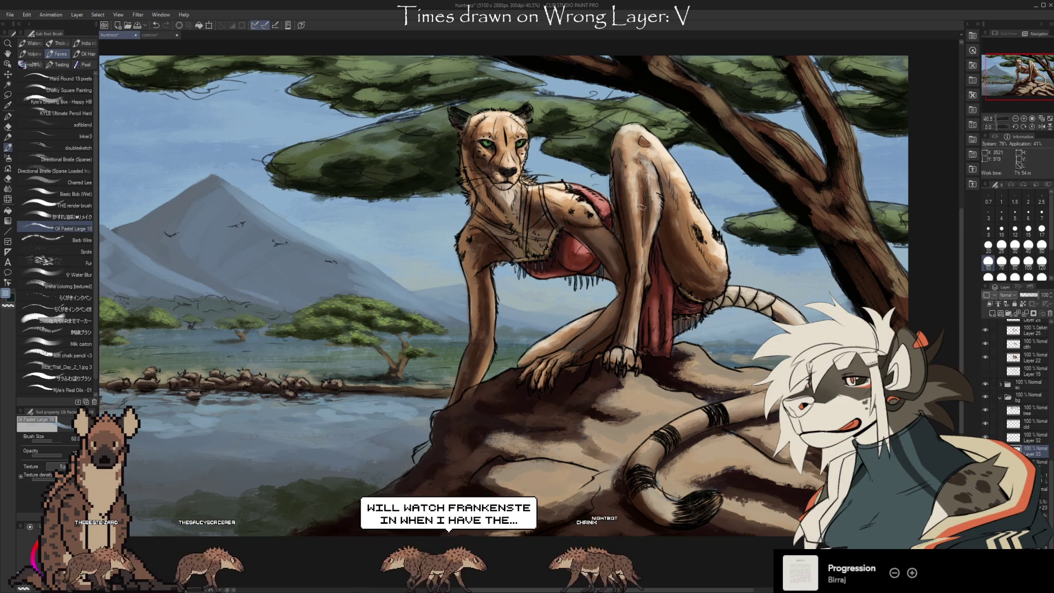
alt+click(518, 313)
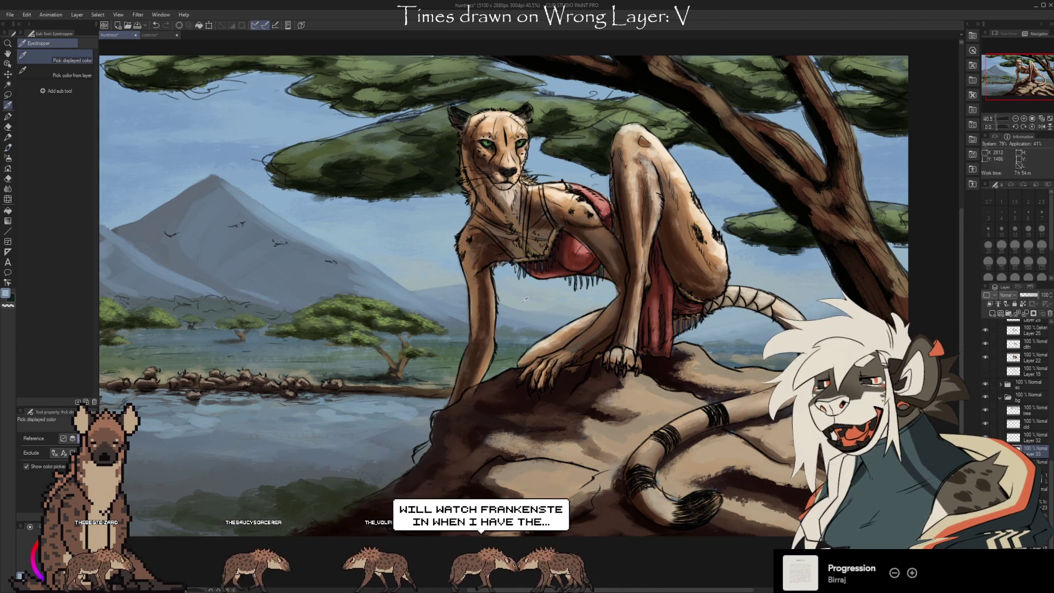
alt+click(522, 303)
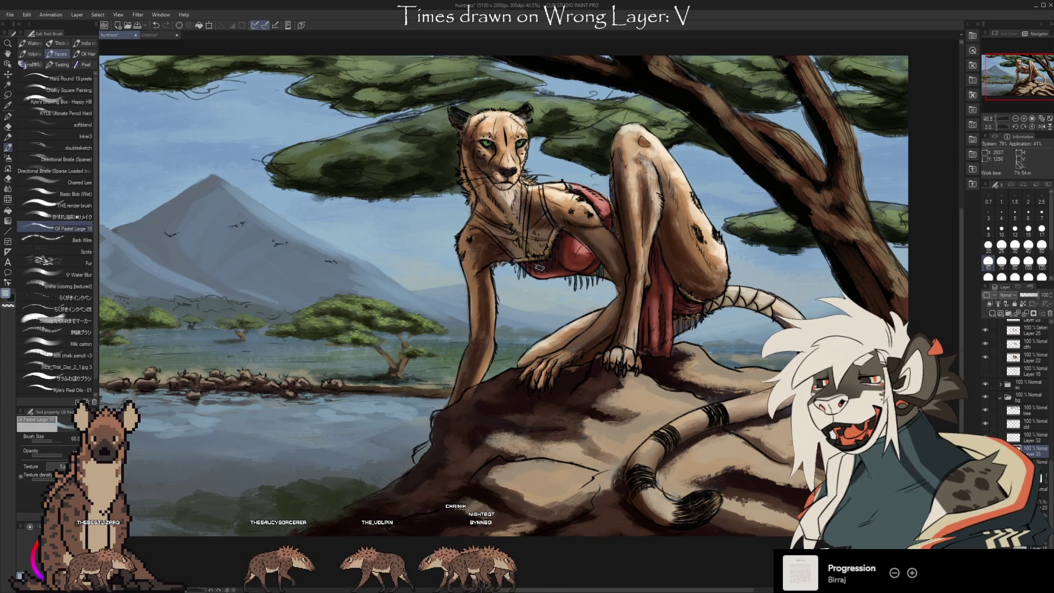
alt+click(509, 298)
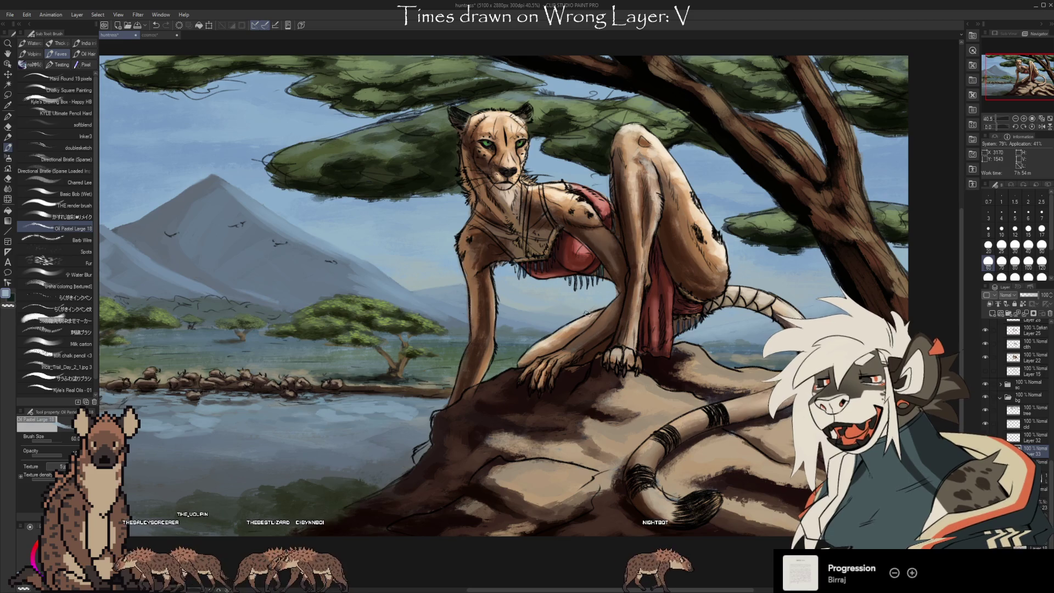
scroll(555, 307, up, 3)
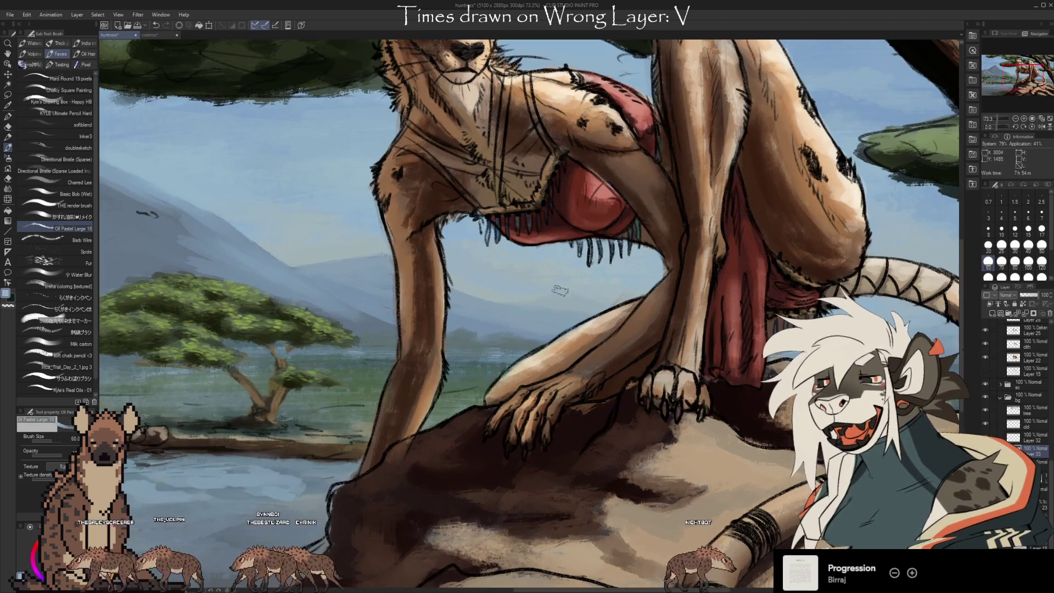
scroll(584, 295, down, 4)
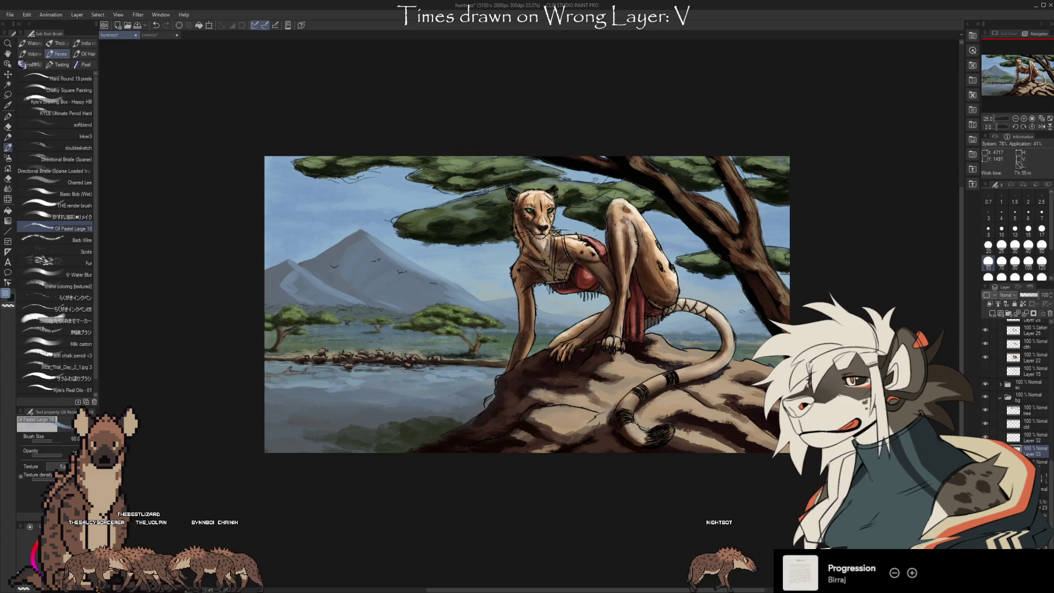
Sample a canvas colour, raise the brush size from 60 to 80, and select the Eyedropper.
alt+click(673, 318)
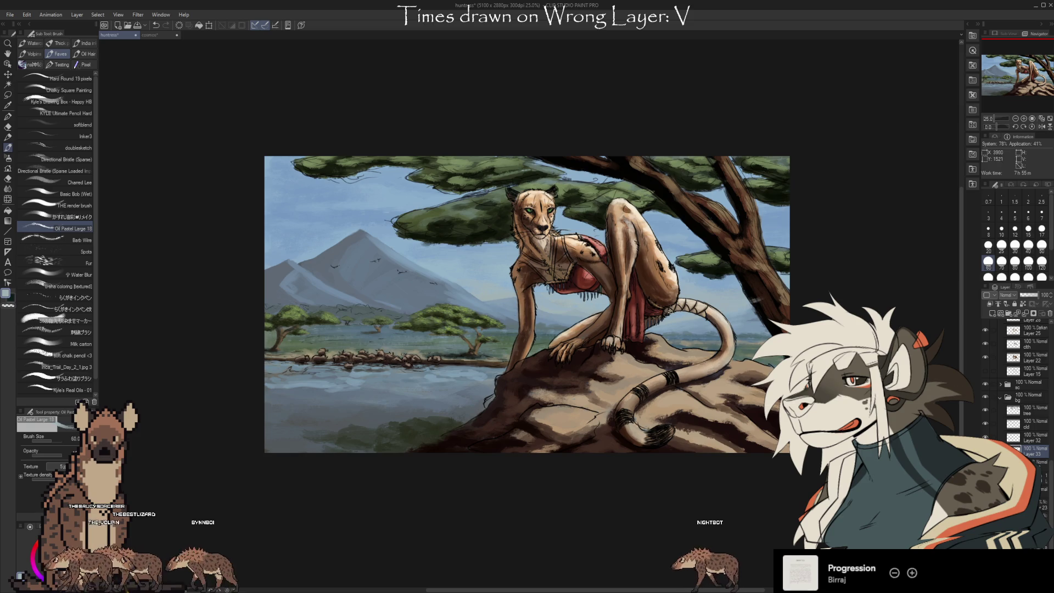
key(bracketright)
key(bracketright)
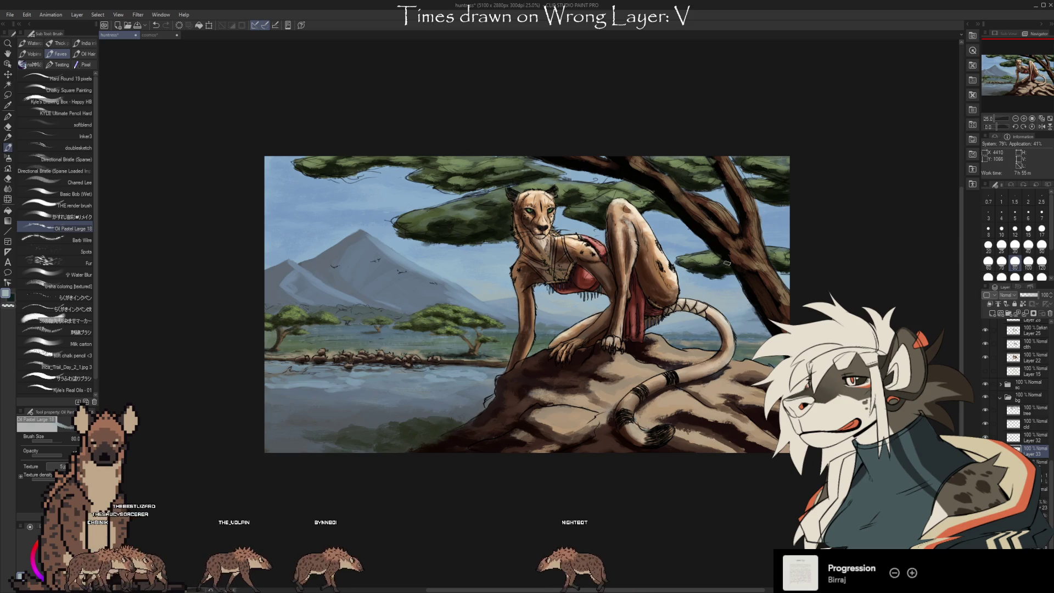
key(i)
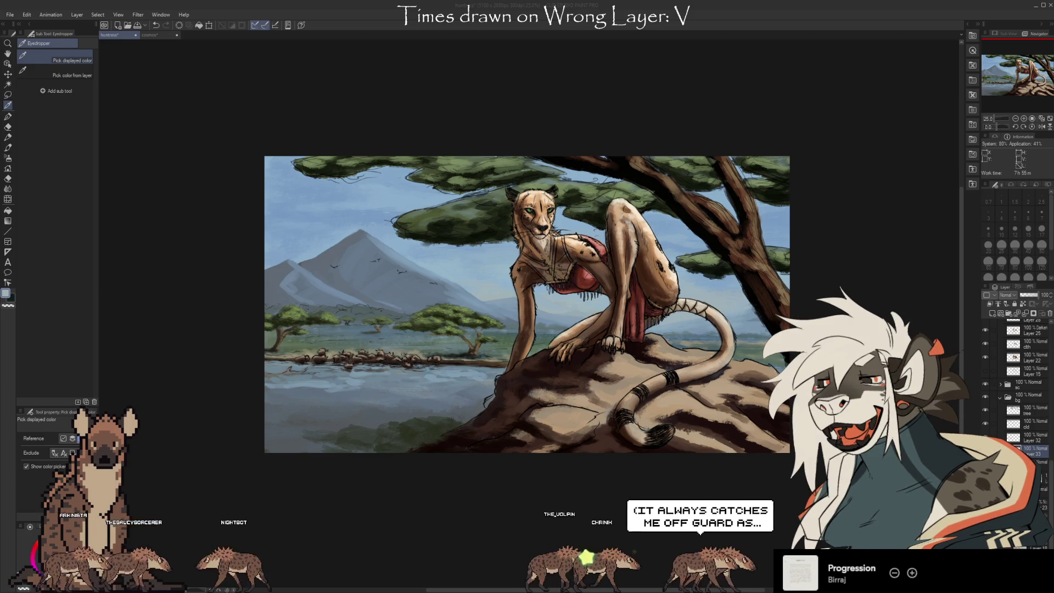
click(467, 6)
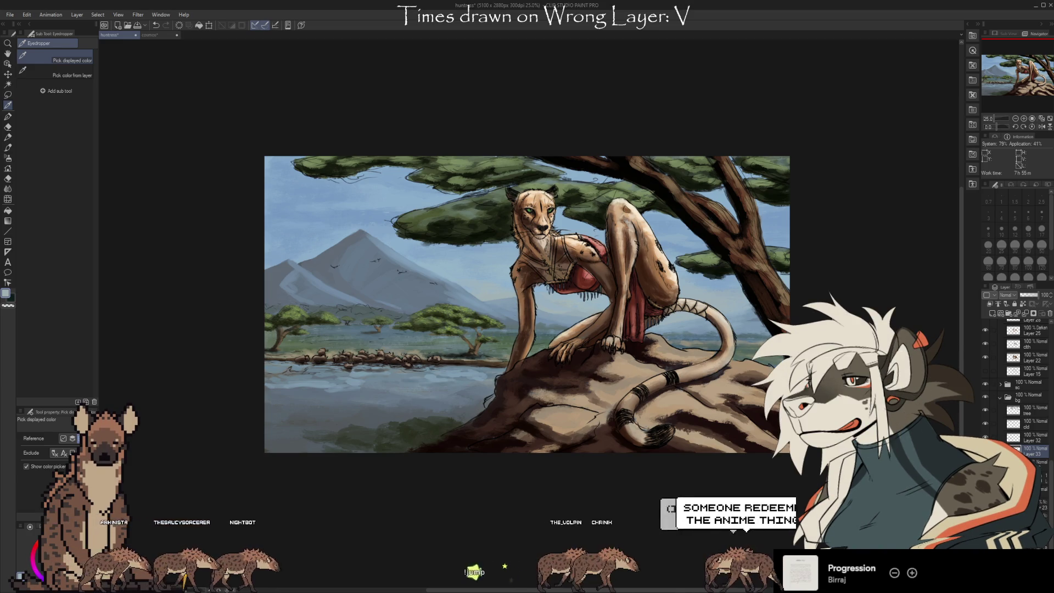